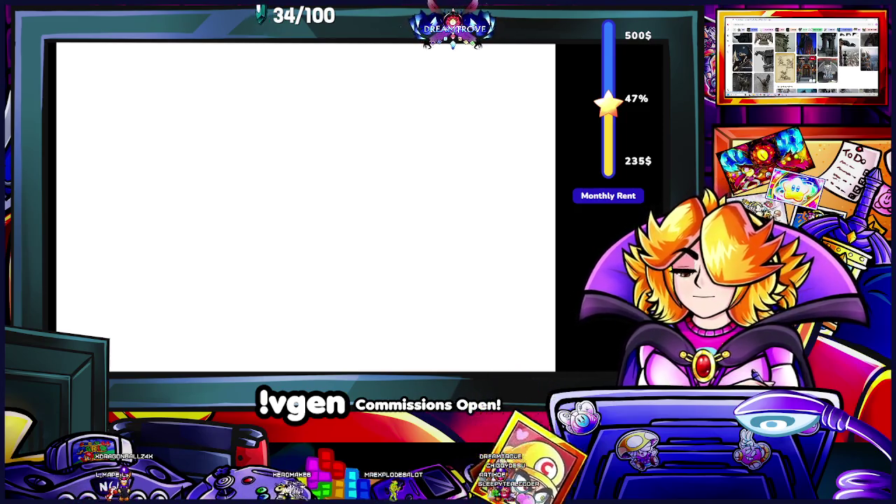
# Scroll further down the image search results to browse more reference thumbnails.
pyautogui.scroll(-3, 801, 59)
pyautogui.scroll(-3, 802, 60)
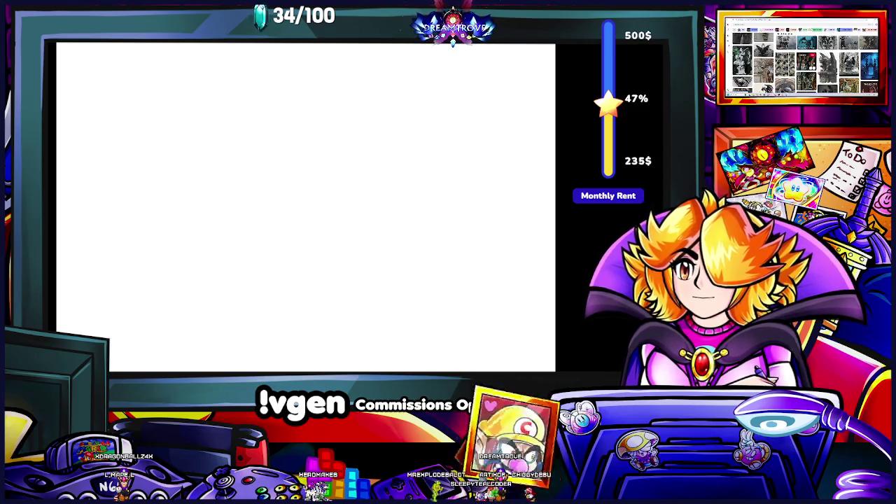
pyautogui.scroll(-3, 801, 60)
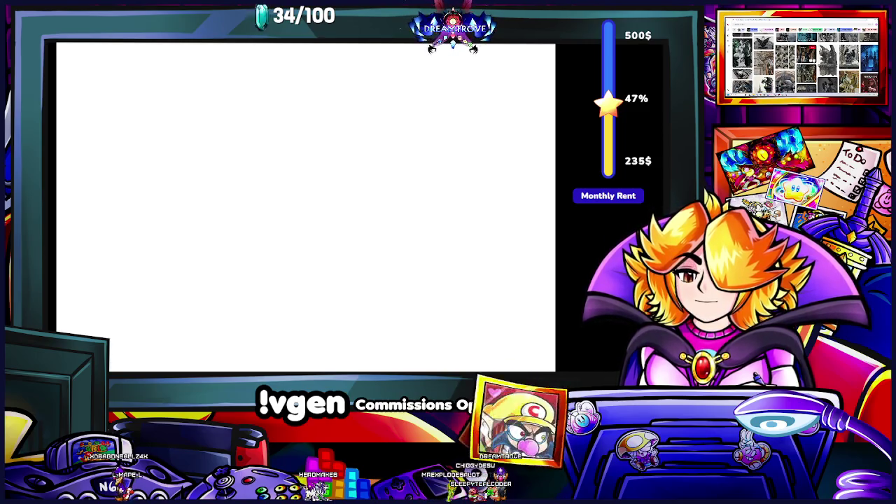
pyautogui.scroll(-3, 802, 59)
pyautogui.scroll(-2, 801, 60)
pyautogui.scroll(-3, 801, 59)
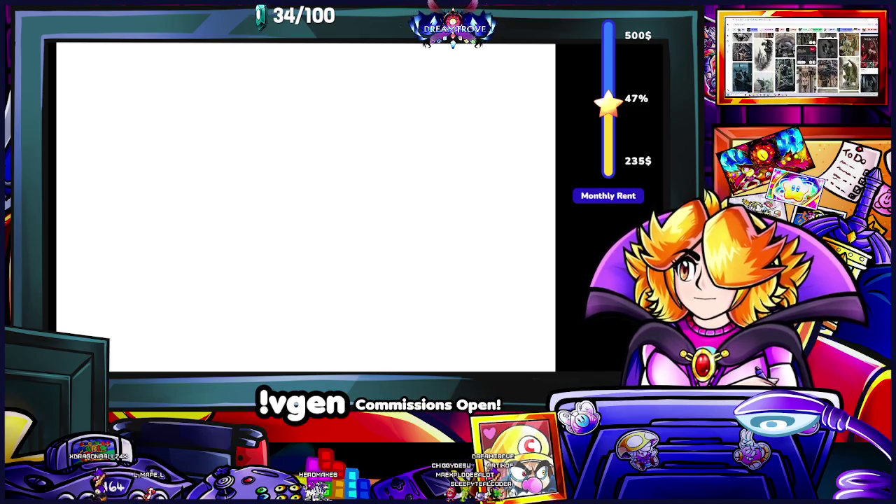
pyautogui.scroll(-2, 801, 59)
pyautogui.scroll(-2, 801, 60)
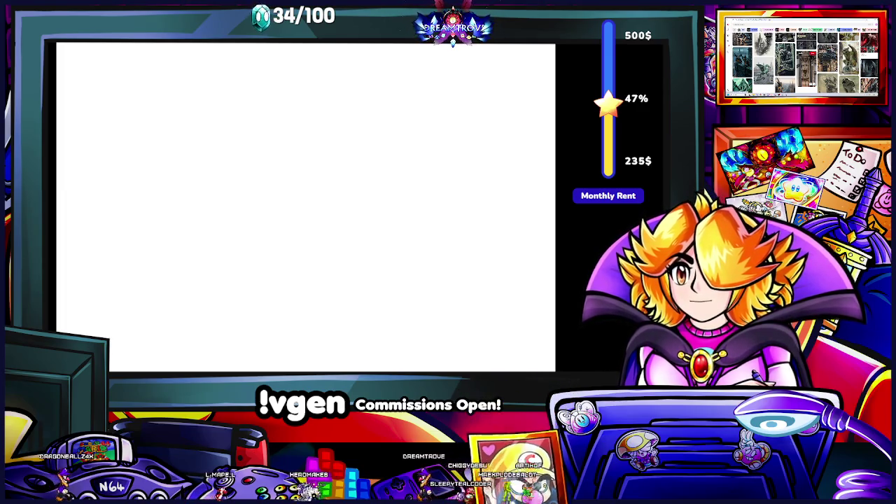
pyautogui.scroll(-3, 801, 60)
pyautogui.scroll(-1, 801, 59)
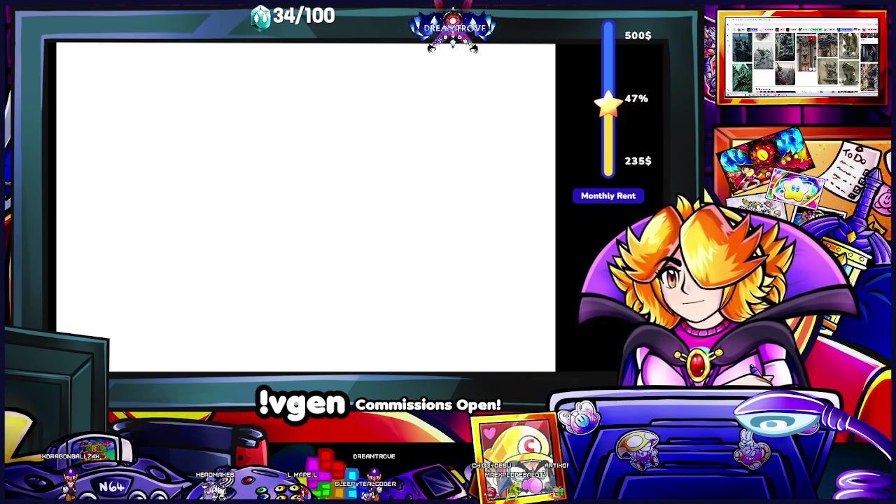
pyautogui.scroll(-3, 801, 63)
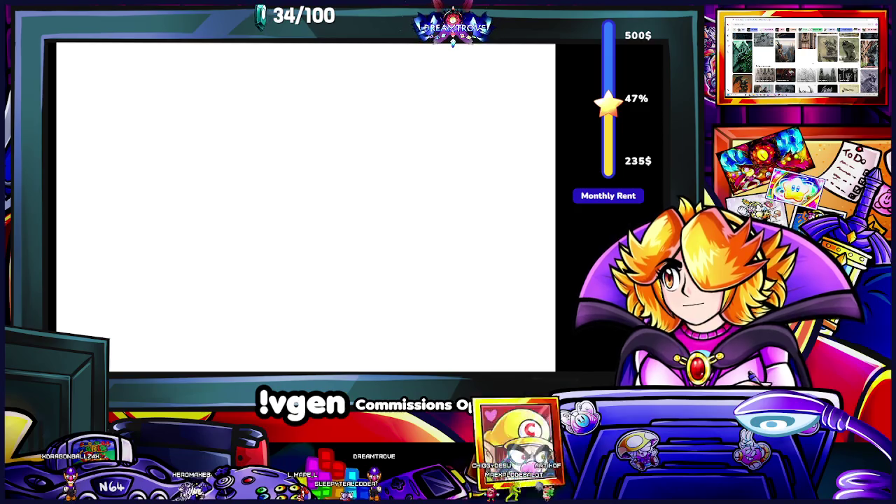
pyautogui.scroll(-3, 802, 63)
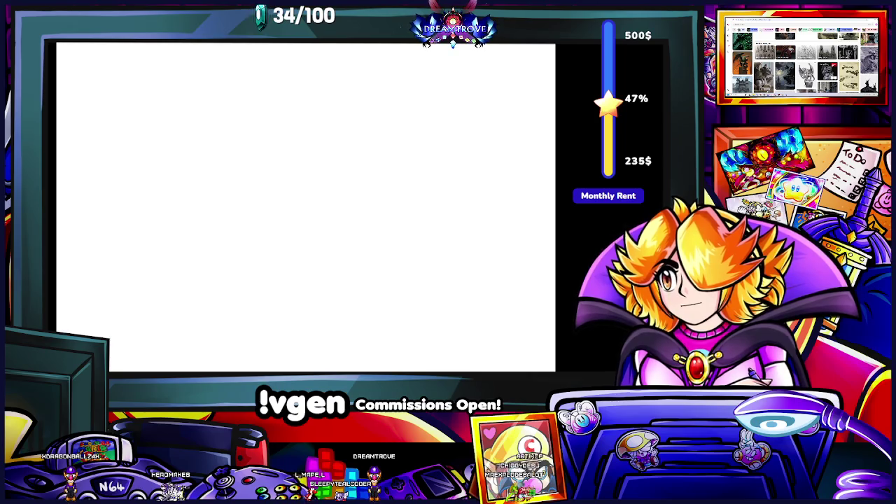
pyautogui.scroll(-3, 802, 63)
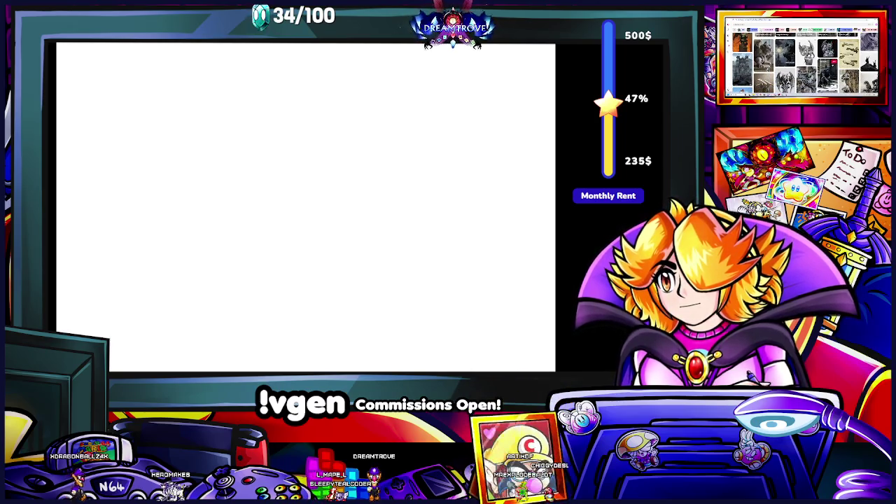
pyautogui.scroll(-3, 802, 63)
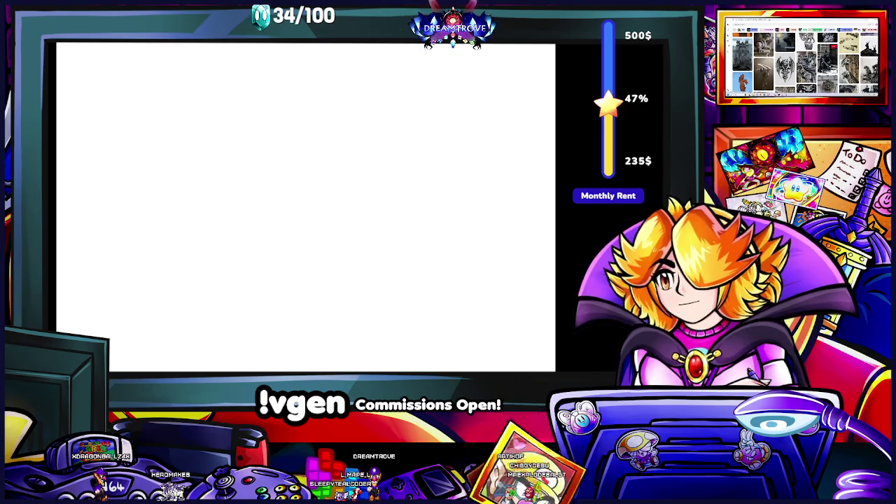
pyautogui.scroll(-3, 802, 63)
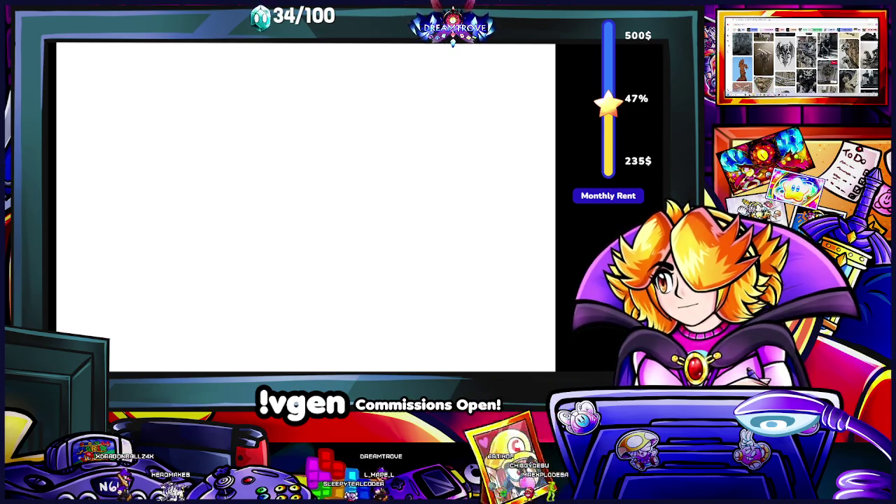
pyautogui.scroll(-3, 802, 63)
pyautogui.scroll(-3, 802, 63)
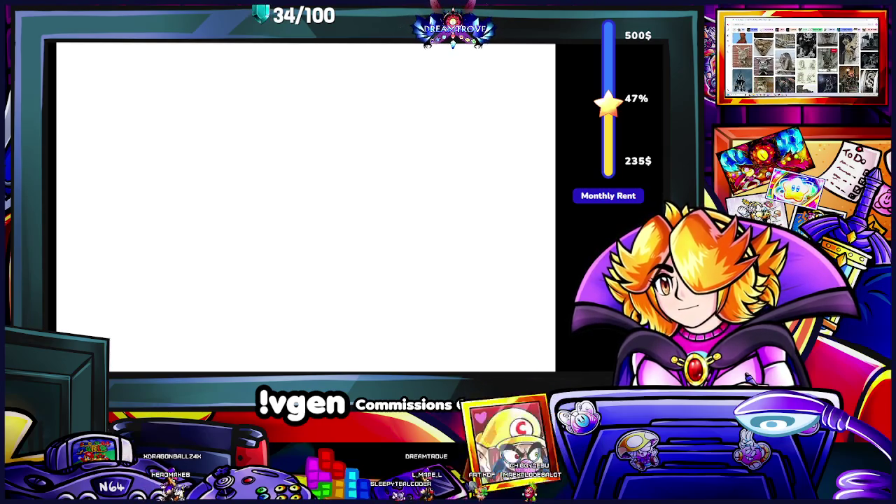
pyautogui.scroll(-3, 802, 63)
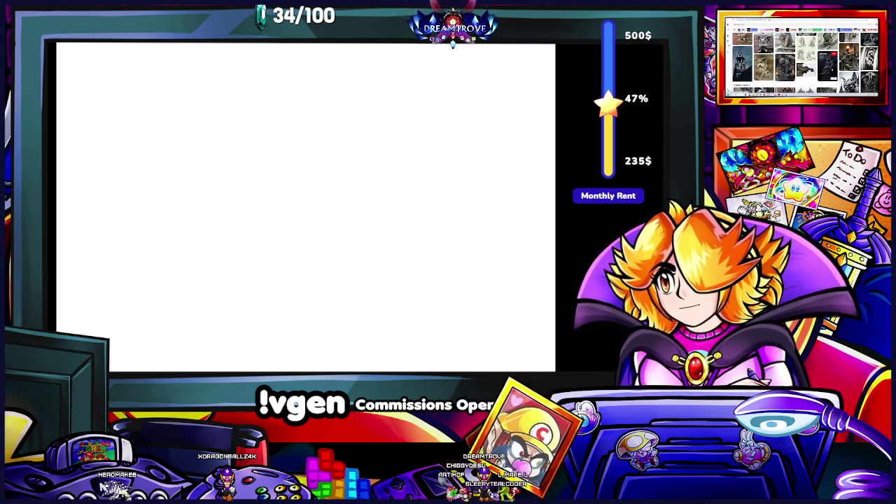
pyautogui.scroll(3, 801, 59)
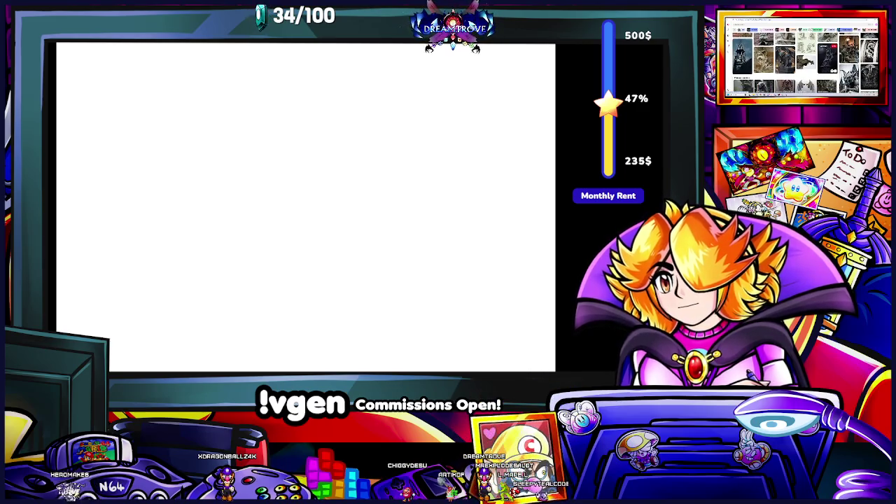
pyautogui.scroll(-3, 805, 63)
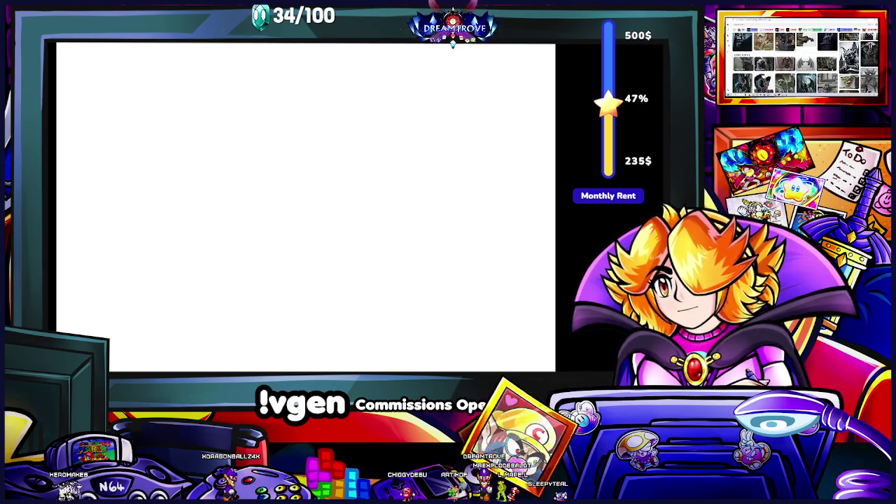
pyautogui.scroll(-3, 805, 60)
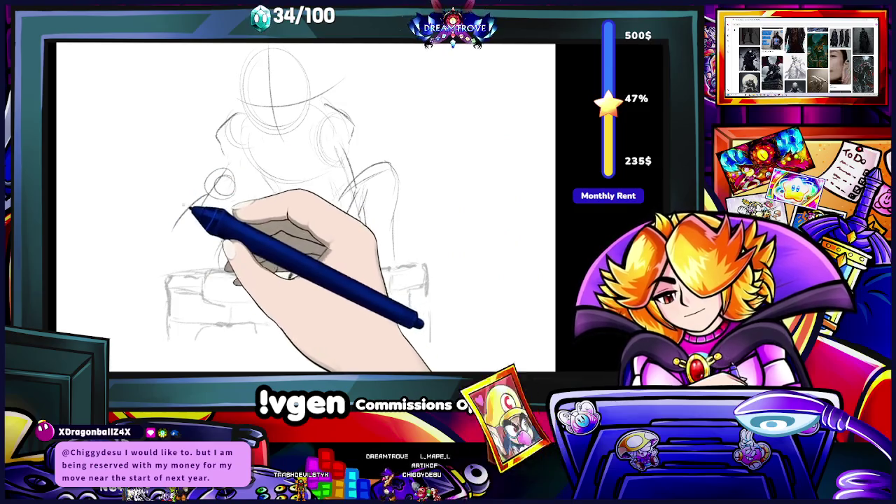
# Sketch the rounded form of the figure's left hand.
pyautogui.moveTo(178, 199); pyautogui.dragTo(174, 195)
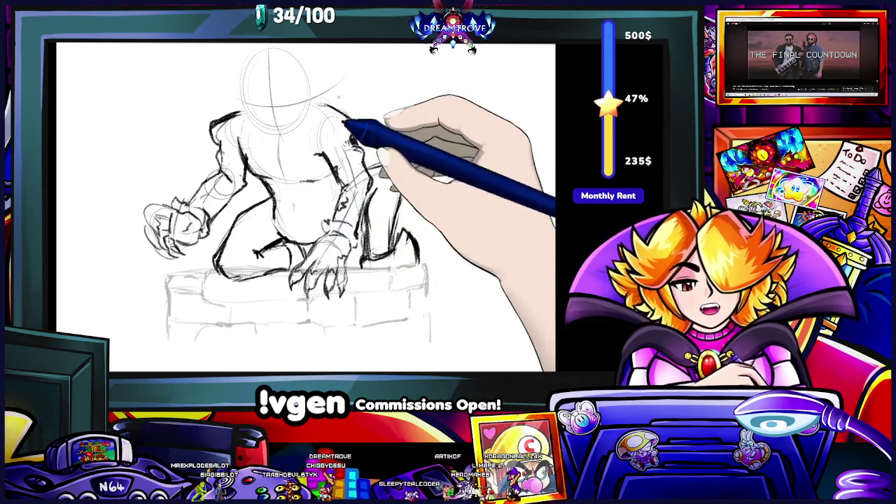
# Ink the figure's back, the brick wall's top corner, and the arm and claws gripping the wall.
pyautogui.moveTo(324, 119); pyautogui.dragTo(396, 256)
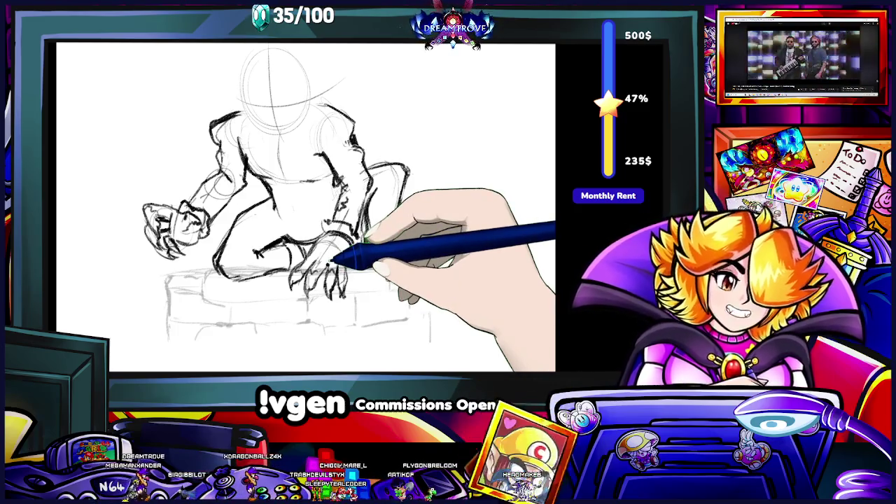
pyautogui.moveTo(392, 271); pyautogui.dragTo(426, 267)
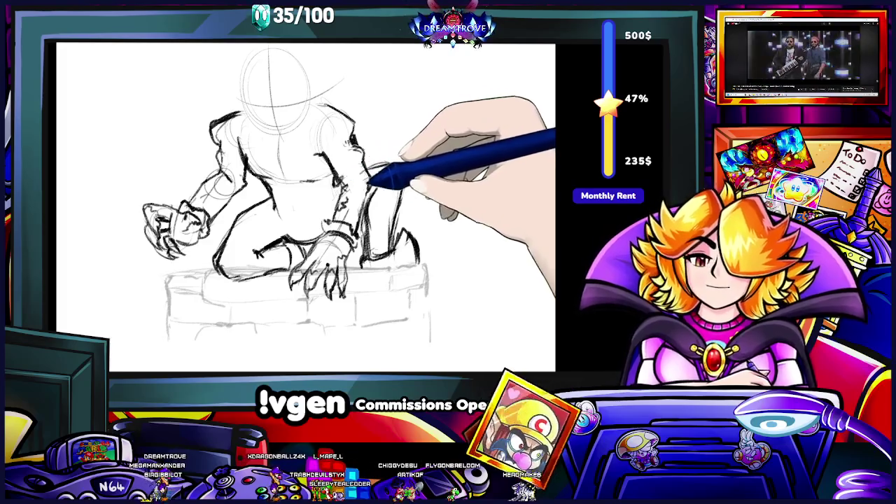
pyautogui.moveTo(348, 250); pyautogui.dragTo(301, 269)
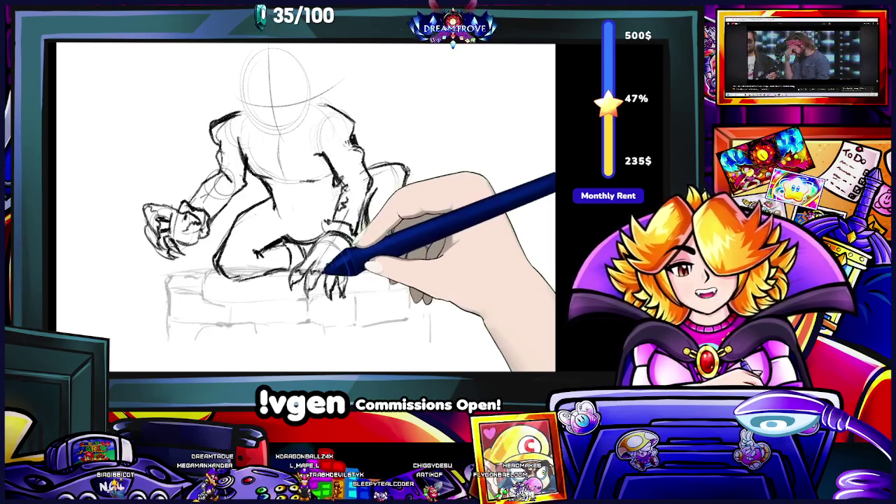
pyautogui.moveTo(350, 254); pyautogui.dragTo(326, 231)
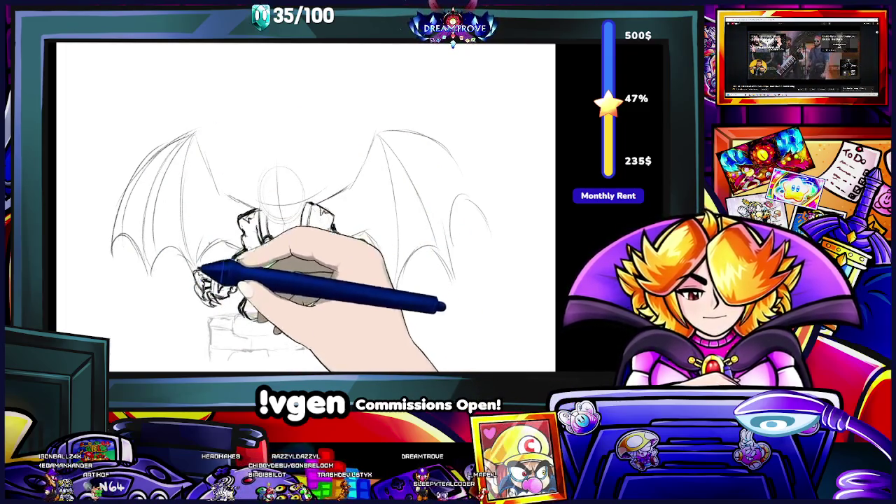
# Add a curved membrane line to the right wing.
pyautogui.moveTo(478, 200); pyautogui.dragTo(433, 250)
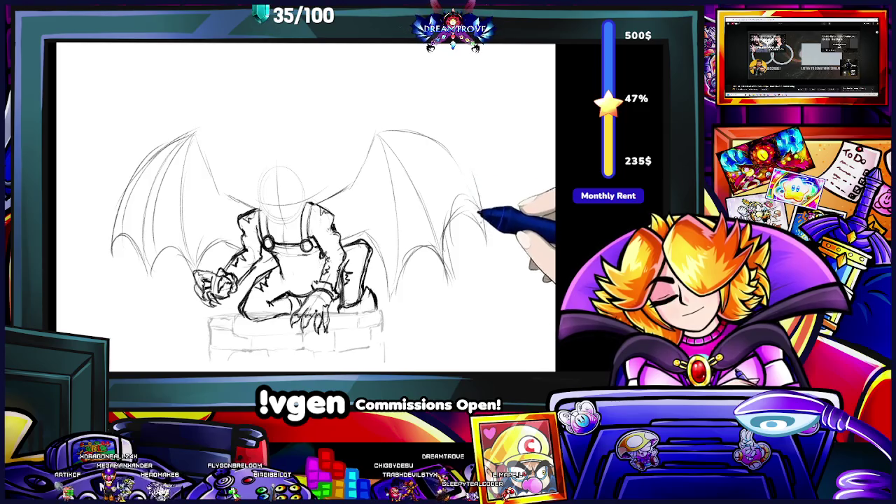
# Ink the right wing's outer edge, top outline and arm bone rising from the shoulder.
pyautogui.moveTo(398, 131); pyautogui.dragTo(484, 227)
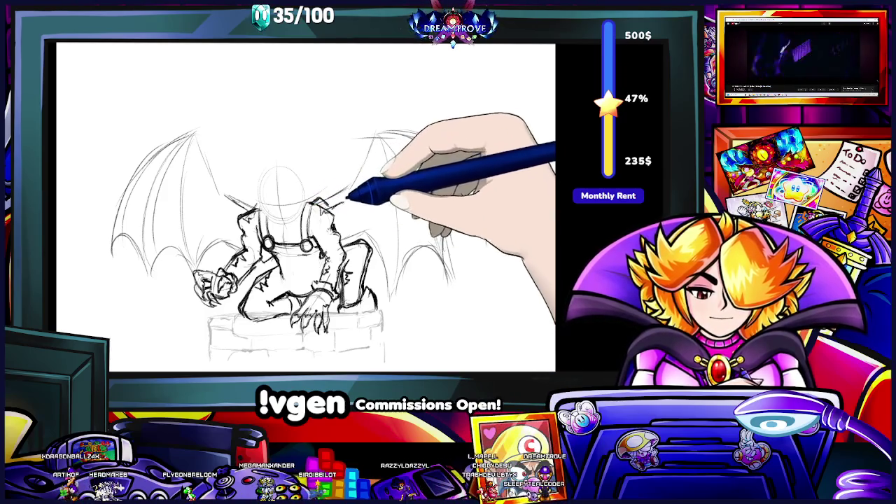
pyautogui.moveTo(341, 202); pyautogui.dragTo(371, 144)
pyautogui.moveTo(482, 227); pyautogui.dragTo(371, 134)
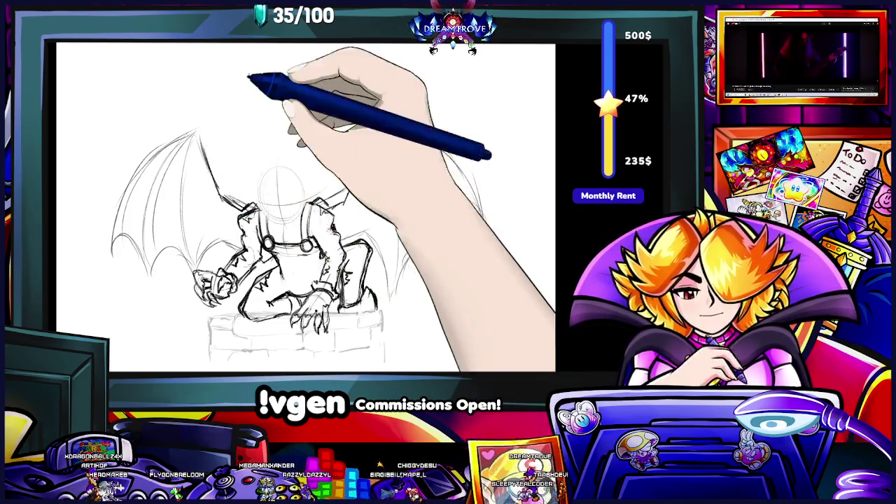
pyautogui.moveTo(343, 199); pyautogui.dragTo(380, 124)
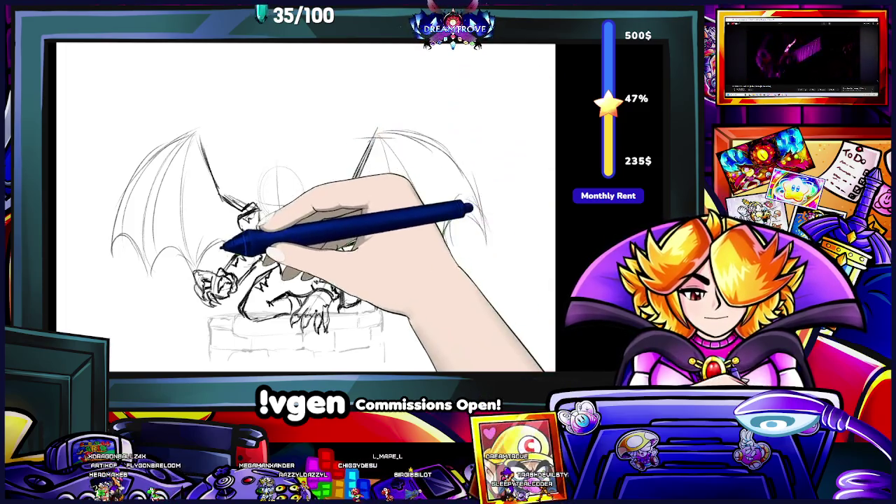
# Ink detail around the head, darken the torso, and trace the left wing and body side.
pyautogui.moveTo(198, 273); pyautogui.dragTo(193, 259)
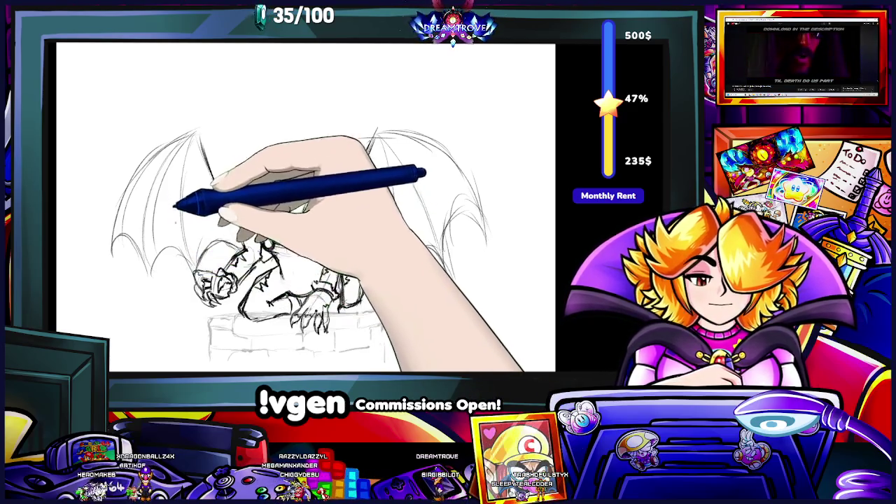
pyautogui.moveTo(193, 236)
pyautogui.mouseDown()
pyautogui.moveTo(198, 267)
pyautogui.moveTo(210, 170)
pyautogui.moveTo(241, 210)
pyautogui.mouseUp()
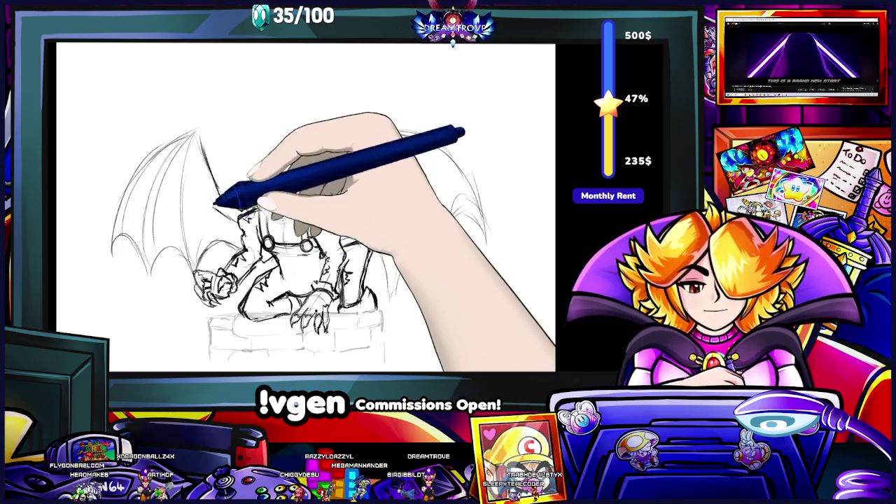
pyautogui.moveTo(214, 194); pyautogui.dragTo(200, 150)
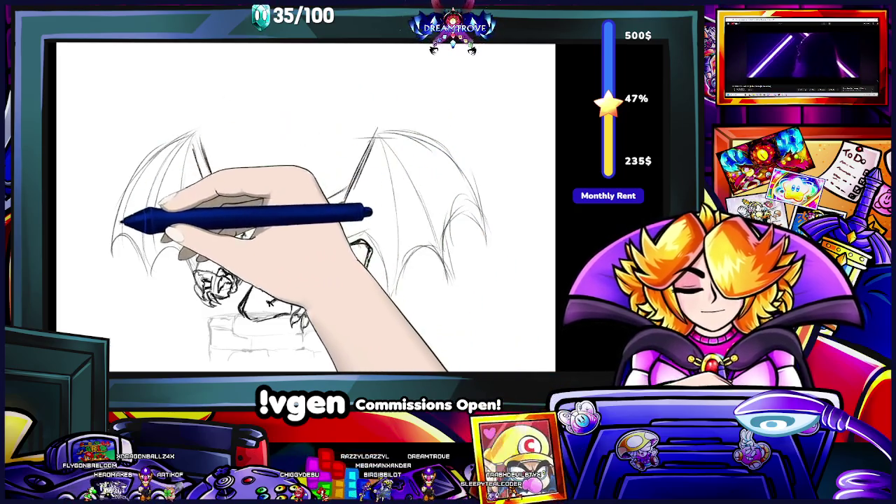
pyautogui.moveTo(124, 220); pyautogui.dragTo(130, 200)
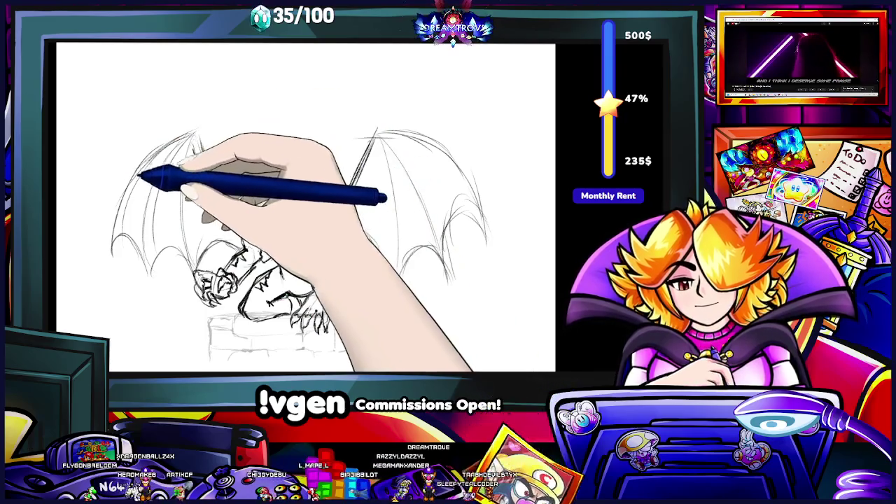
pyautogui.moveTo(206, 132)
pyautogui.mouseDown()
pyautogui.moveTo(126, 183)
pyautogui.moveTo(112, 231)
pyautogui.moveTo(189, 150)
pyautogui.mouseUp()
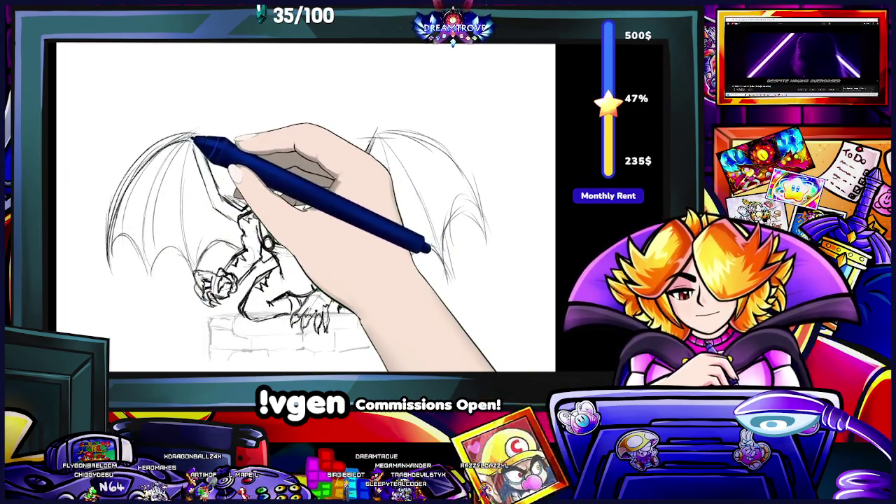
pyautogui.moveTo(195, 140)
pyautogui.mouseDown()
pyautogui.moveTo(209, 187)
pyautogui.moveTo(357, 186)
pyautogui.moveTo(328, 203)
pyautogui.moveTo(370, 161)
pyautogui.moveTo(384, 126)
pyautogui.moveTo(410, 137)
pyautogui.mouseUp()
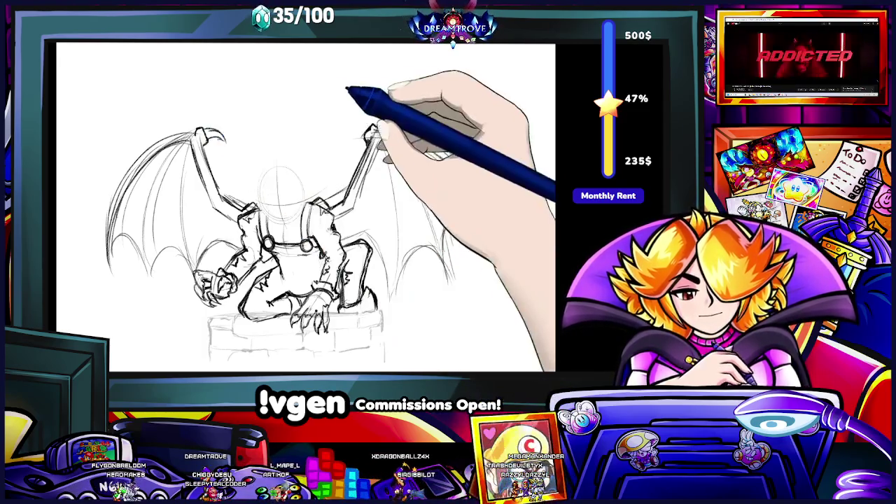
# Add a small stroke at the right wing tip and remove the face's eye and teeth strokes.
pyautogui.moveTo(357, 130); pyautogui.dragTo(363, 123)
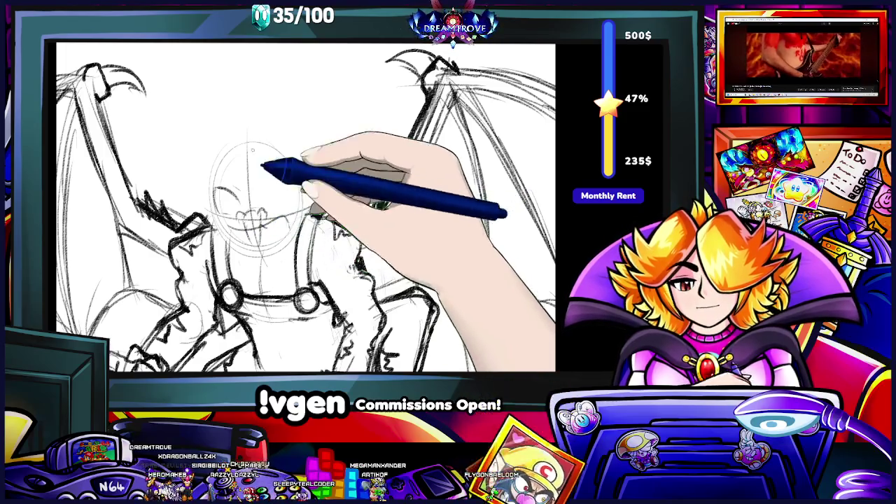
pyautogui.hotkey('ctrl', 'z')
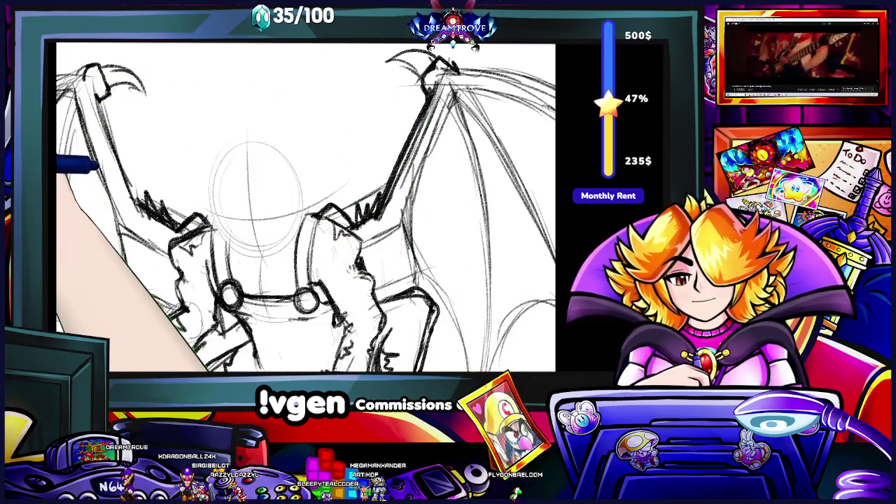
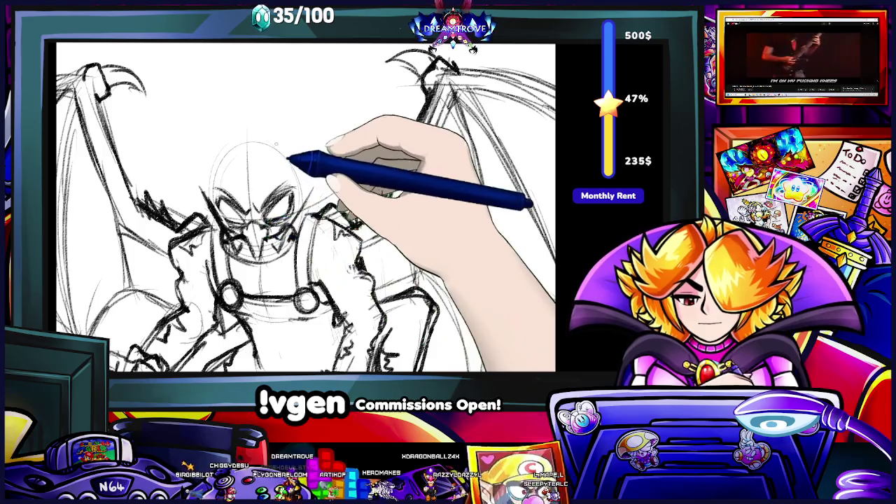
# Rotate the canvas view about 20–30° clockwise so the demon's body is angled for inking.
pyautogui.press('-')
pyautogui.press('-')
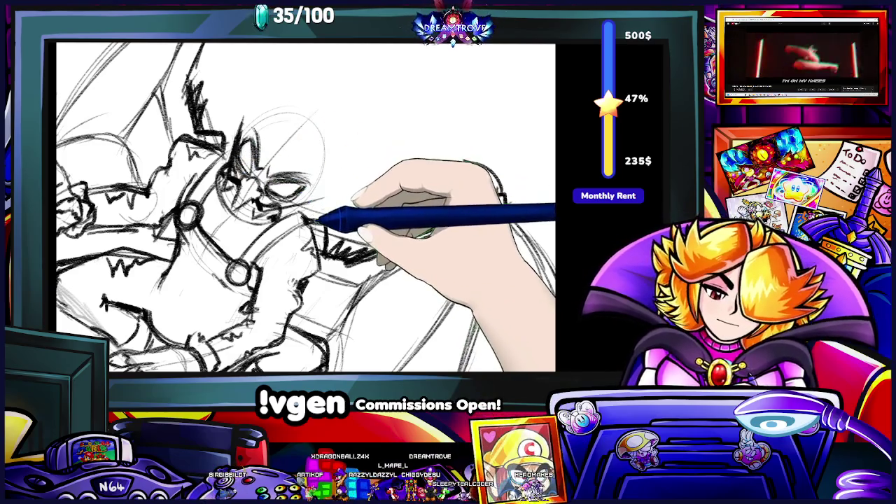
# Rotate and zoom onto the demon's lower body and legs, then straighten to show the whole figure.
pyautogui.moveTo(266, 59); pyautogui.dragTo(287, 179)
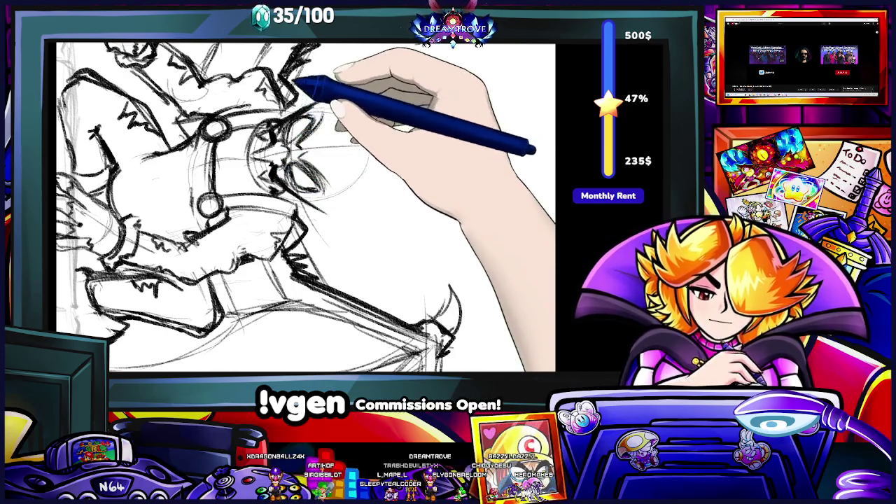
pyautogui.hotkey('ctrl', '0')
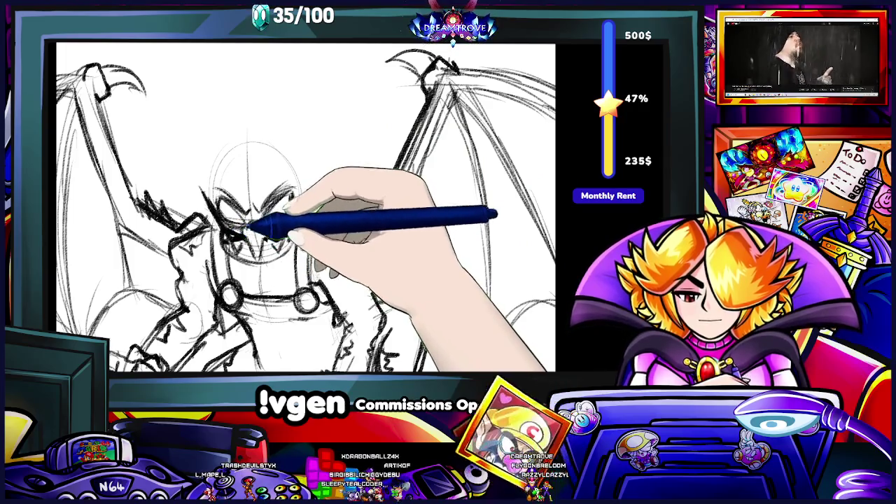
pyautogui.moveTo(259, 57); pyautogui.dragTo(261, 61)
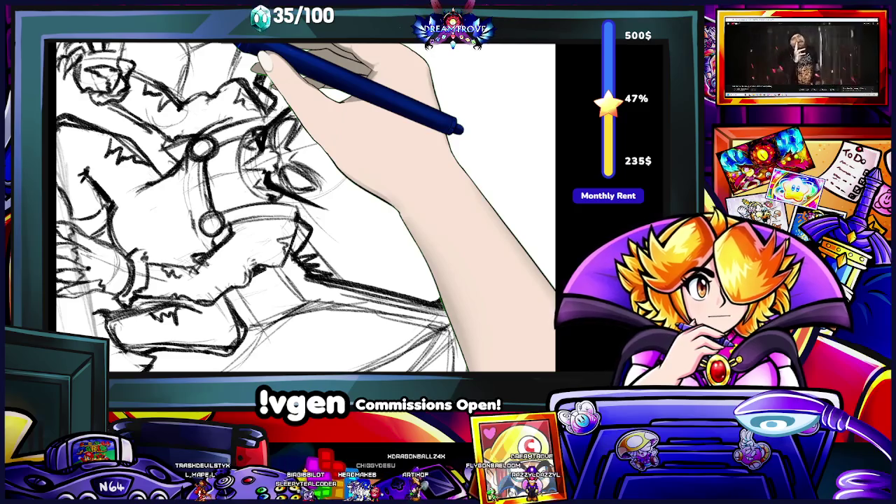
pyautogui.moveTo(259, 60); pyautogui.dragTo(256, 60)
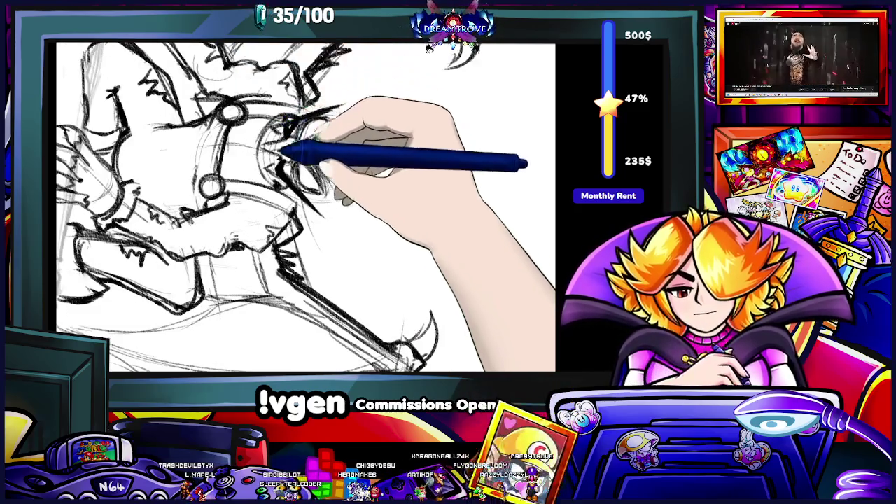
pyautogui.moveTo(300, 140); pyautogui.dragTo(320, 136)
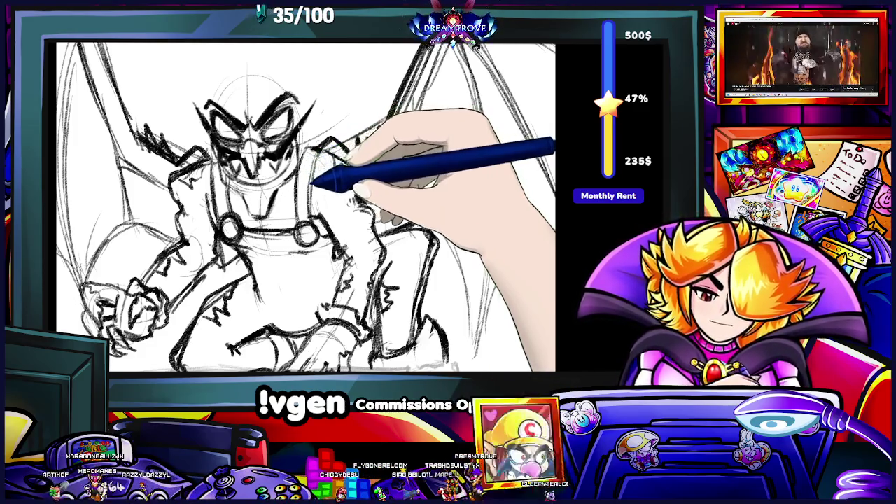
# Ink jagged strokes around the eyes, mouth and chin, then along the demon's left arm.
pyautogui.click(315, 237)
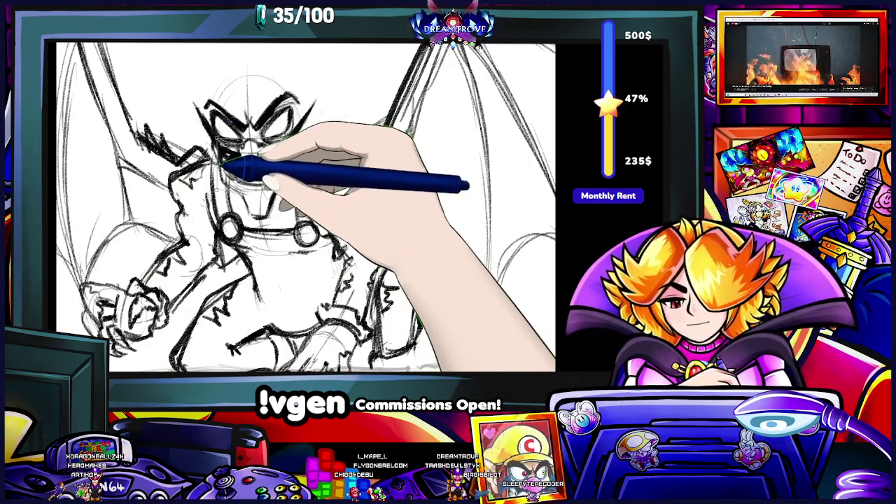
pyautogui.moveTo(223, 167); pyautogui.dragTo(308, 155)
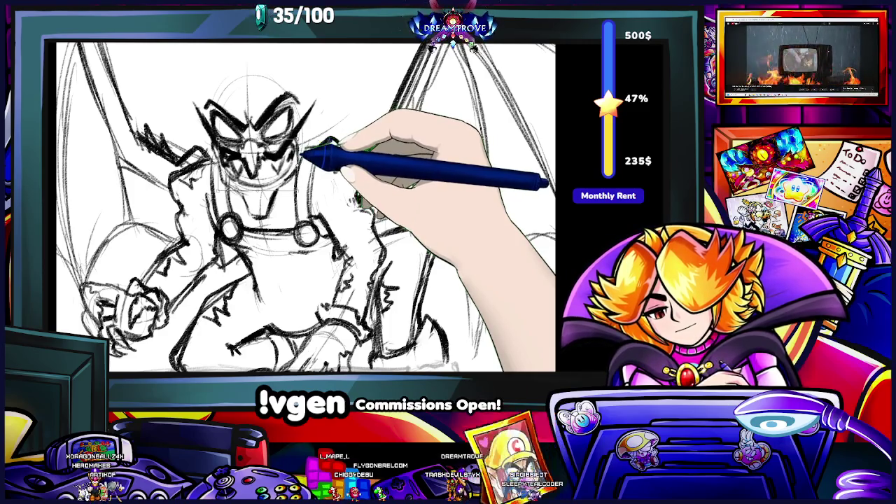
pyautogui.moveTo(302, 143)
pyautogui.mouseDown()
pyautogui.moveTo(302, 157)
pyautogui.moveTo(266, 166)
pyautogui.moveTo(219, 154)
pyautogui.moveTo(300, 179)
pyautogui.mouseUp()
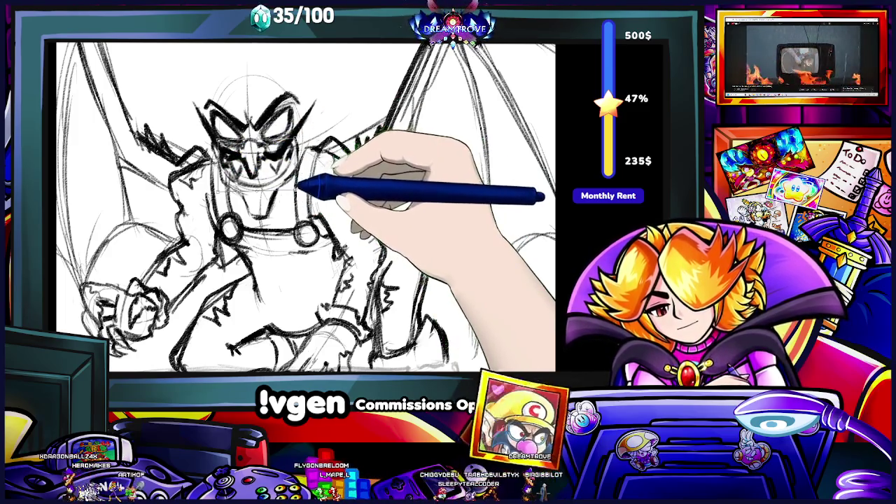
pyautogui.moveTo(248, 264)
pyautogui.mouseDown()
pyautogui.moveTo(301, 230)
pyautogui.moveTo(240, 219)
pyautogui.moveTo(148, 179)
pyautogui.mouseUp()
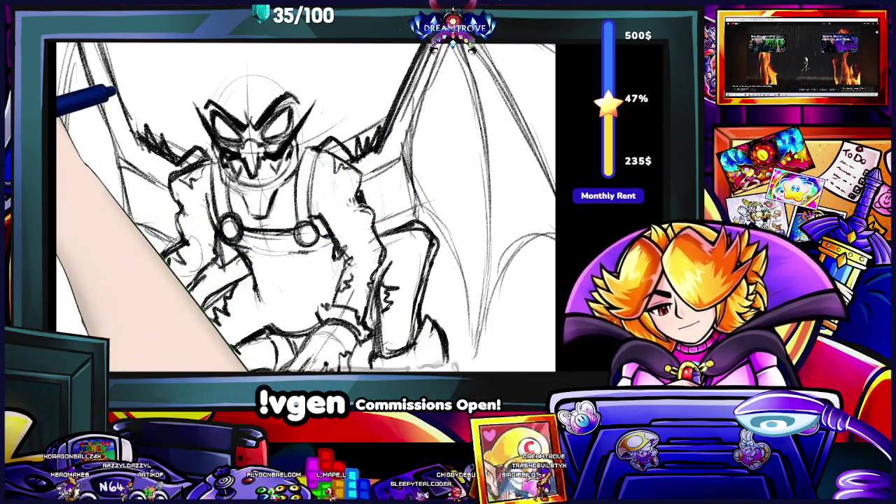